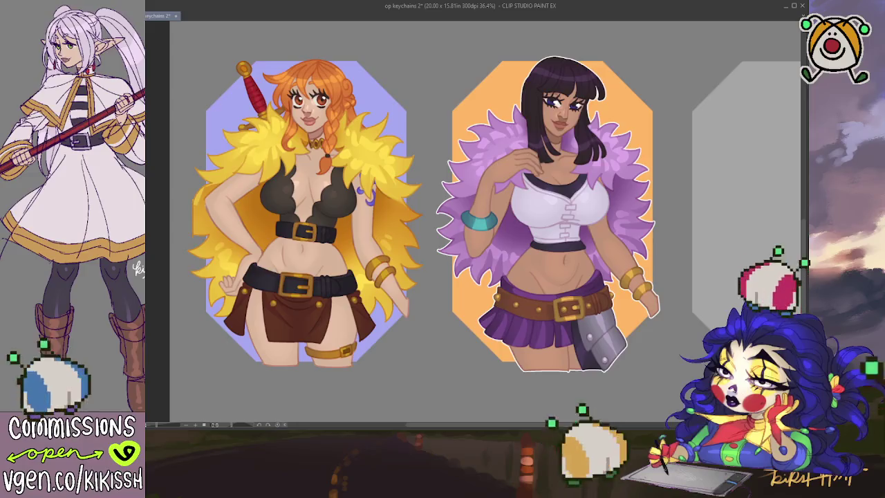
Save the sheet, compare the dark-haired character clipped and unclipped, and keep her clipped to the octagon
{"action": "key", "text": "ctrl+s"}
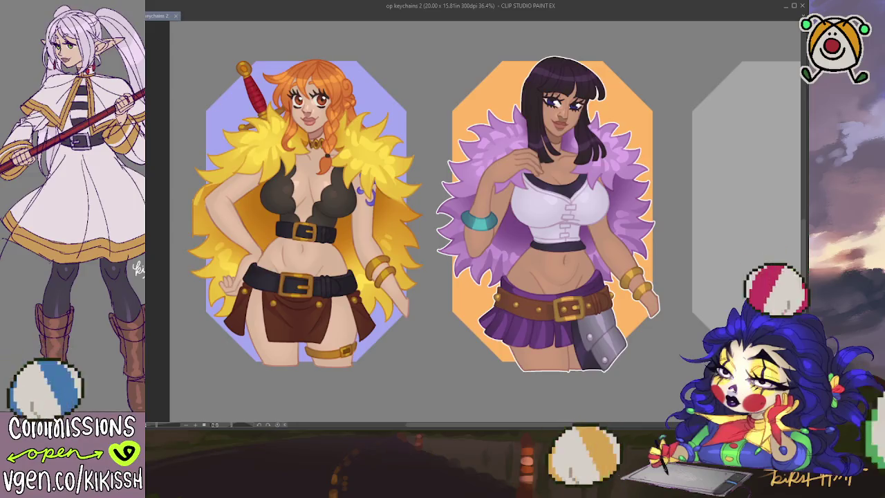
{"action": "key", "text": "ctrl+z"}
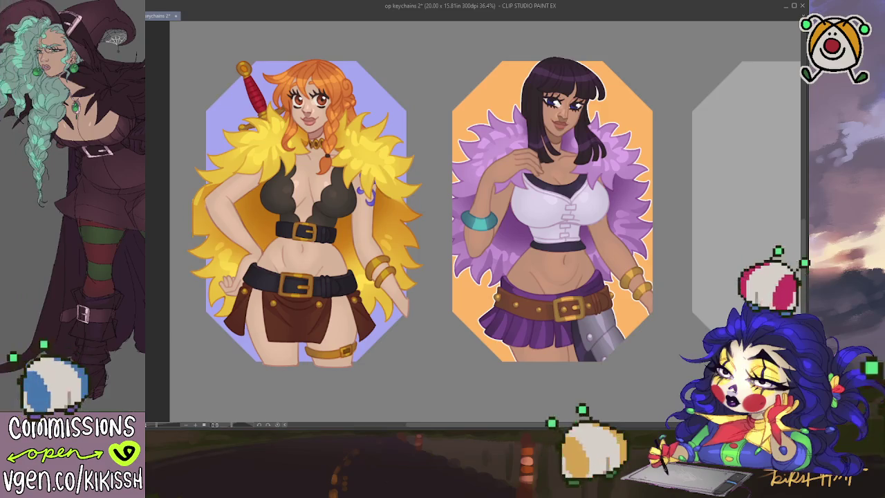
{"action": "key", "text": "ctrl+y"}
{"action": "key", "text": "ctrl+z"}
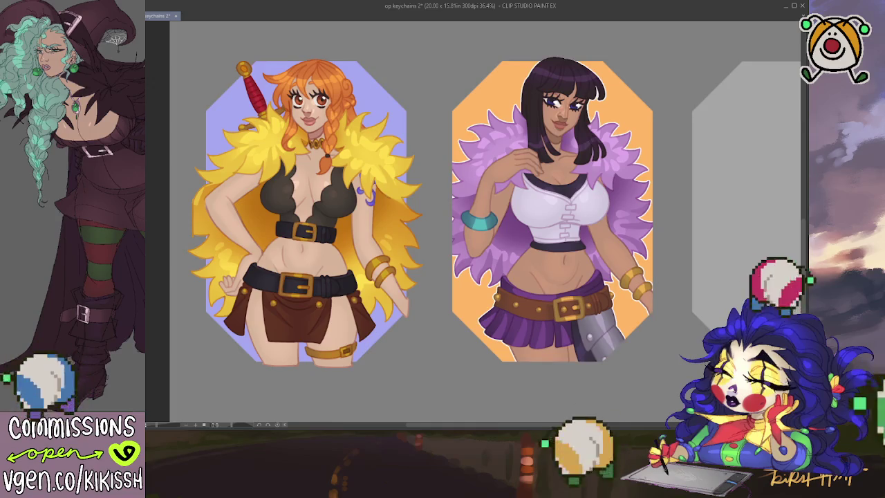
{"action": "key", "text": "ctrl+y"}
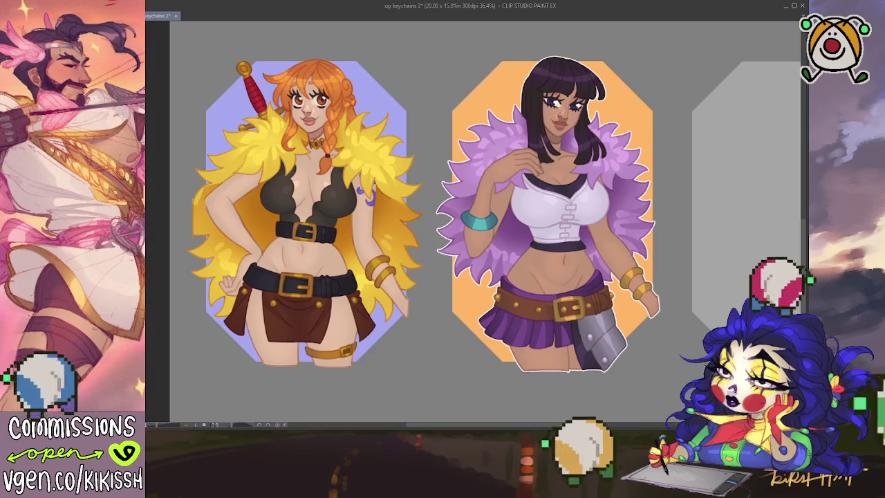
{"action": "key", "text": "ctrl+z"}
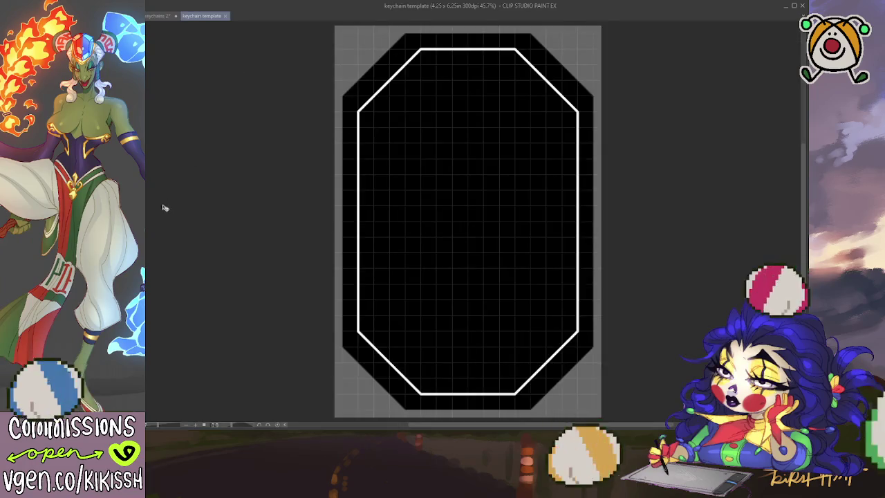
Place the template's white octagon border onto the purple card on the keychain sheet
{"action": "left_click", "coordinate": [160, 16]}
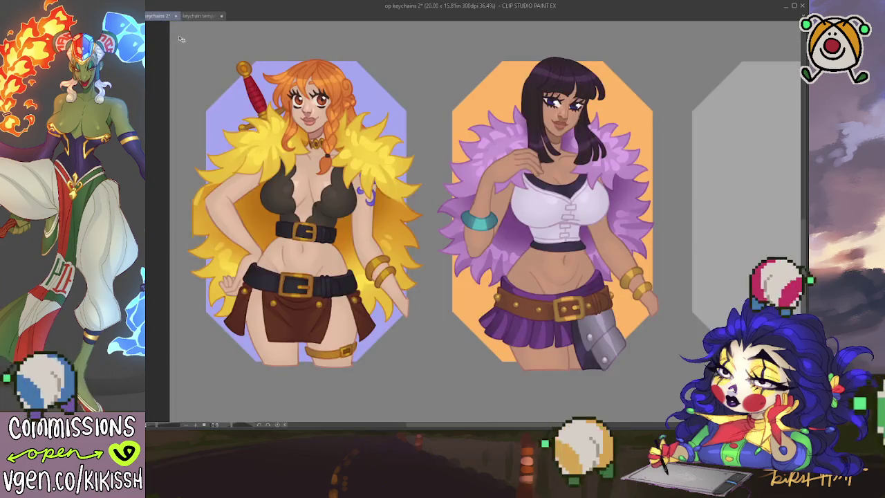
{"action": "scroll", "coordinate": [368, 142], "scroll_direction": "down", "scroll_amount": 2}
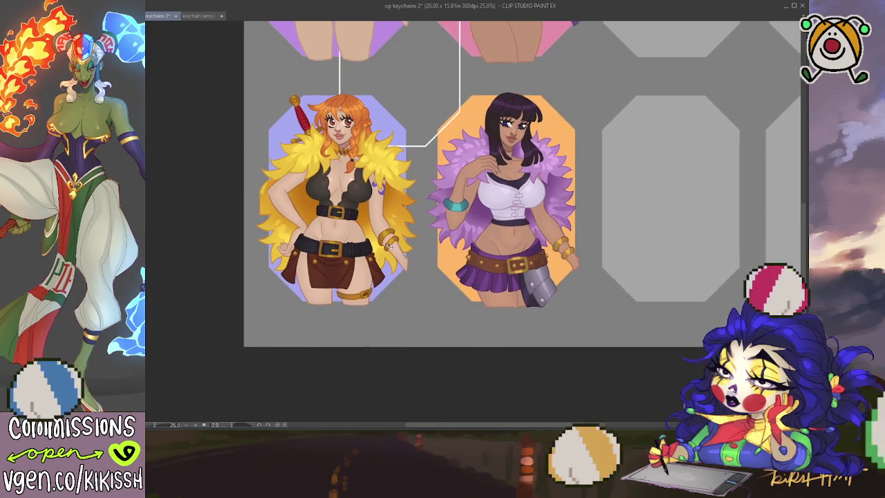
{"action": "mouse_move", "coordinate": [521, 166]}
{"action": "left_mouse_down"}
{"action": "mouse_move", "coordinate": [313, 250]}
{"action": "mouse_move", "coordinate": [325, 248]}
{"action": "left_mouse_up"}
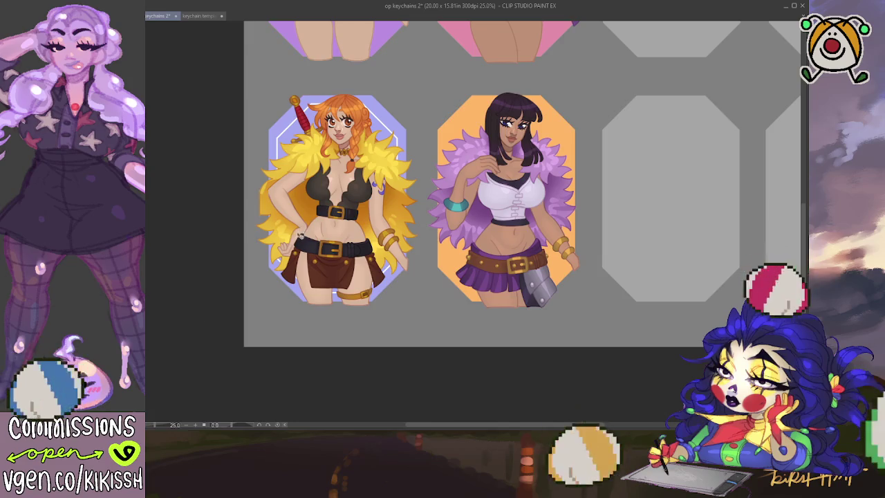
{"action": "scroll", "coordinate": [264, 242], "scroll_direction": "up", "scroll_amount": 1}
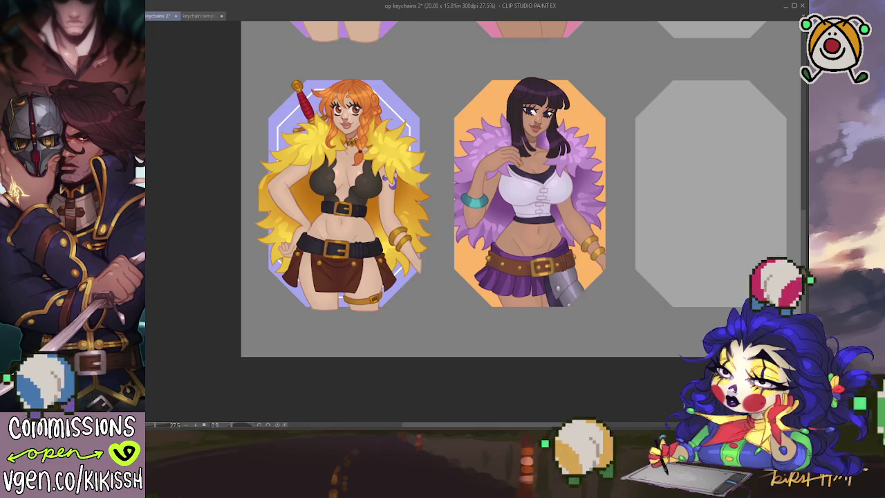
Clip the purple card's artwork to the layer below and clear the selection
{"action": "key", "text": "ctrl+alt+g"}
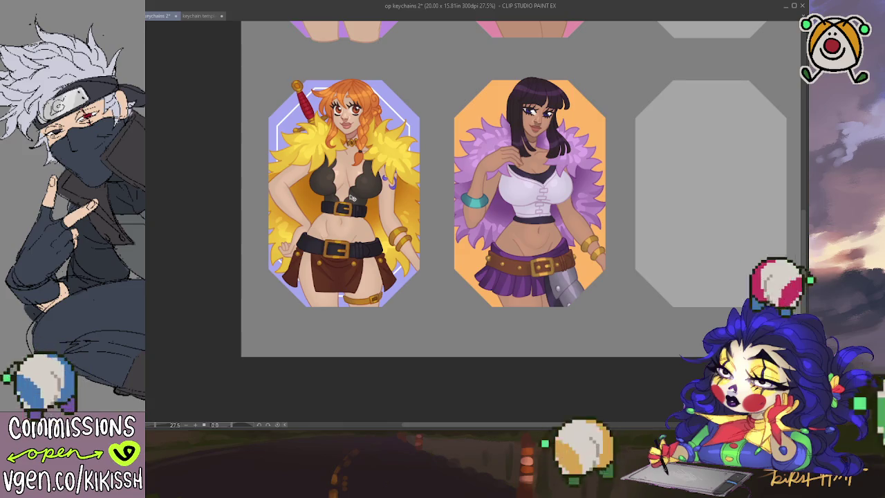
{"action": "key", "text": "ctrl+a"}
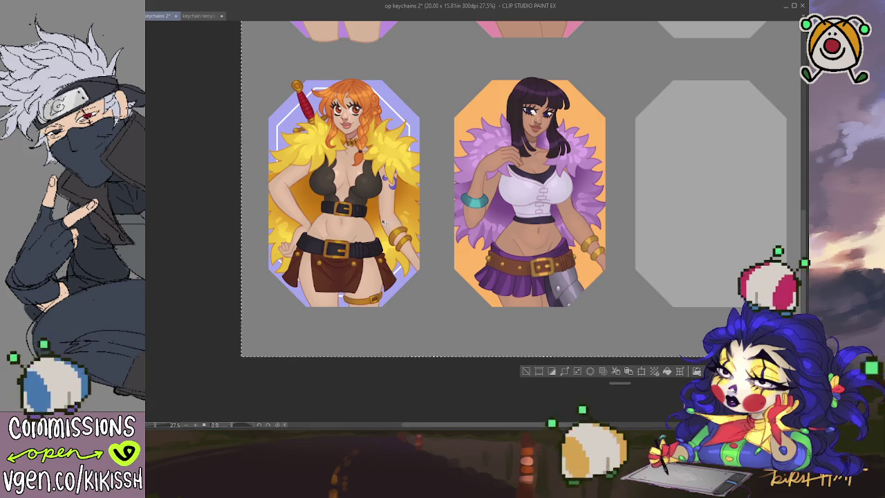
{"action": "key", "text": "ctrl+d"}
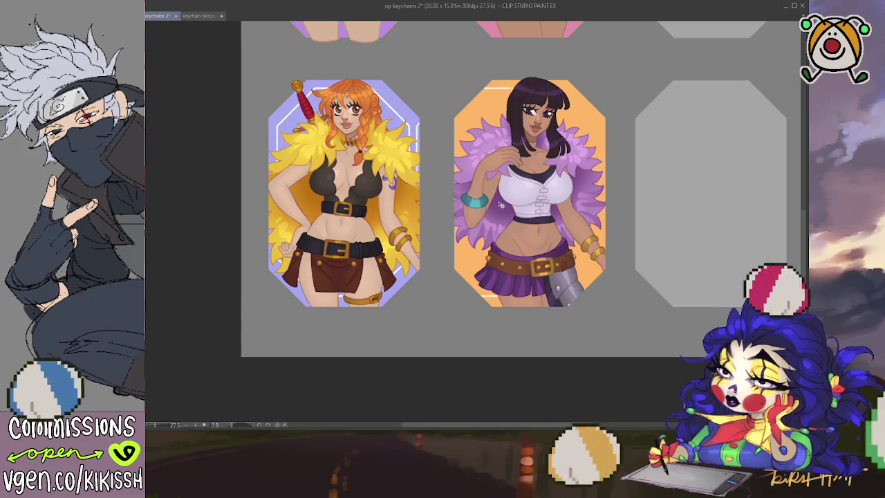
Place the white octagon border on the orange card, then try and remove a vertical line
{"action": "left_click_drag", "start_coordinate": [359, 208], "coordinate": [546, 202]}
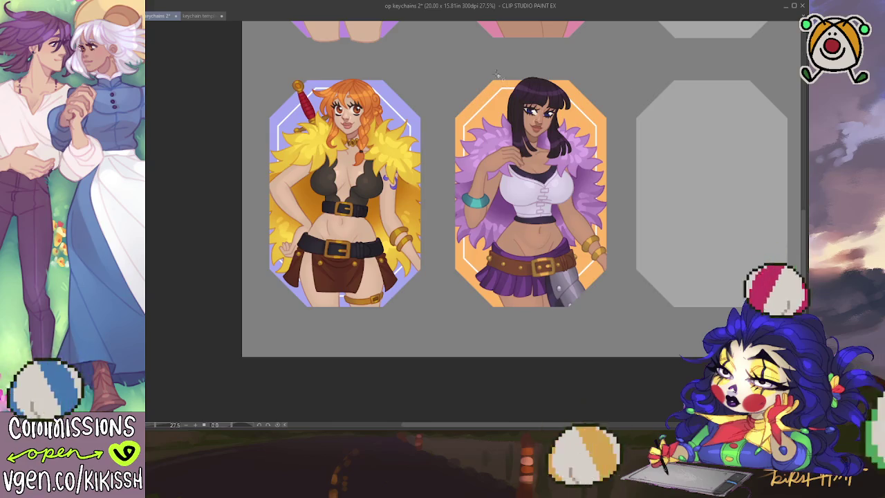
{"action": "left_click_drag", "start_coordinate": [450, 58], "coordinate": [619, 323]}
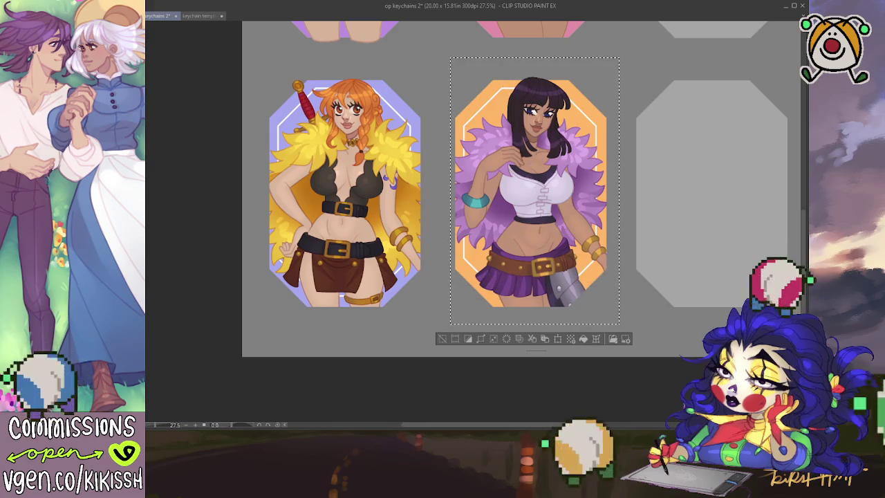
{"action": "left_click_drag", "start_coordinate": [529, 310], "coordinate": [530, 80]}
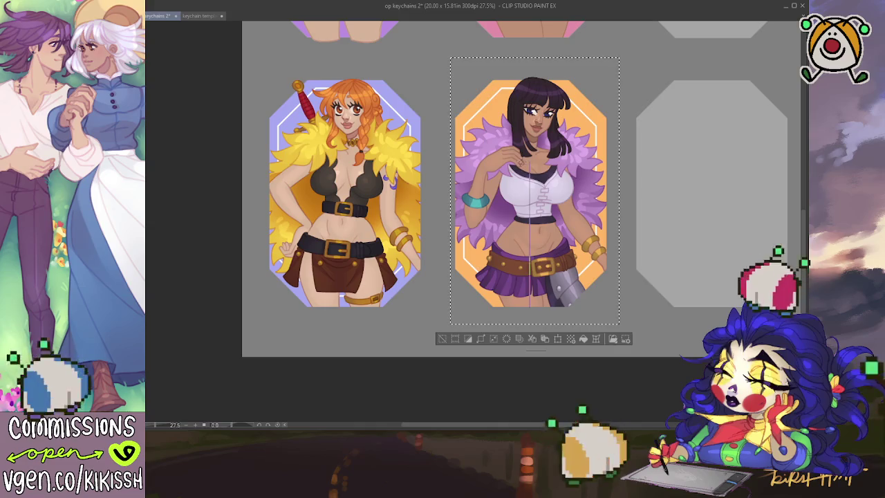
{"action": "key", "text": "ctrl+z"}
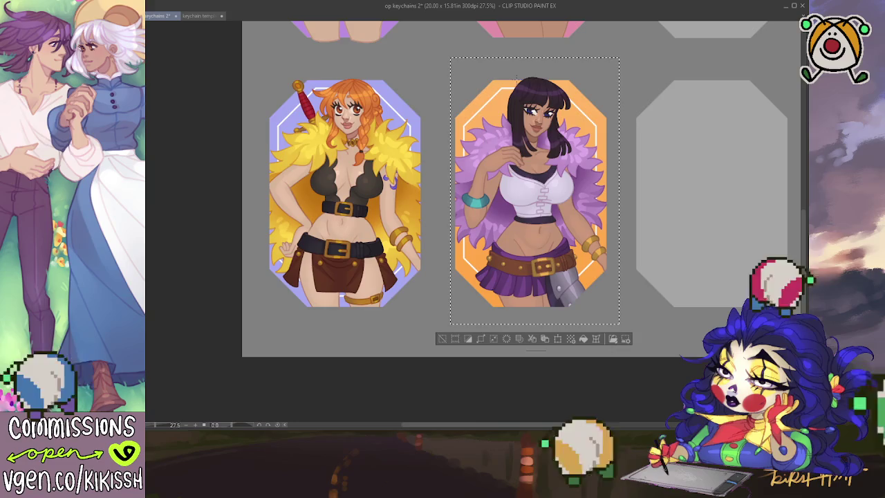
{"action": "key", "text": "ctrl+d"}
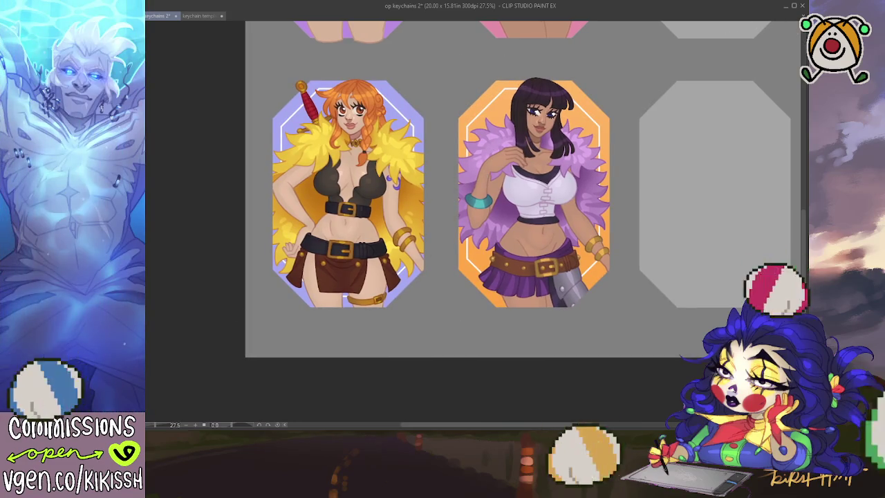
Draw a straight vertical guide line through the marquee-selected purple card, then deselect
{"action": "left_click_drag", "start_coordinate": [450, 61], "coordinate": [257, 323]}
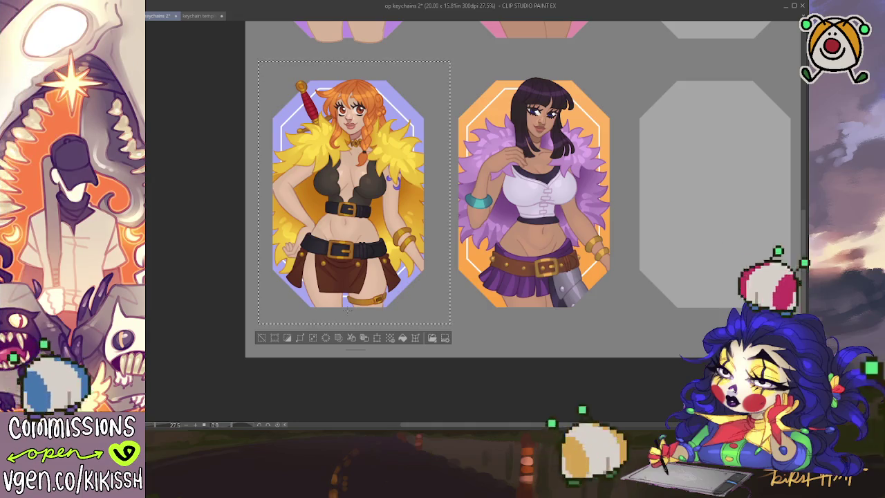
{"action": "left_click_drag", "start_coordinate": [347, 307], "coordinate": [348, 82]}
{"action": "key", "text": "ctrl+z"}
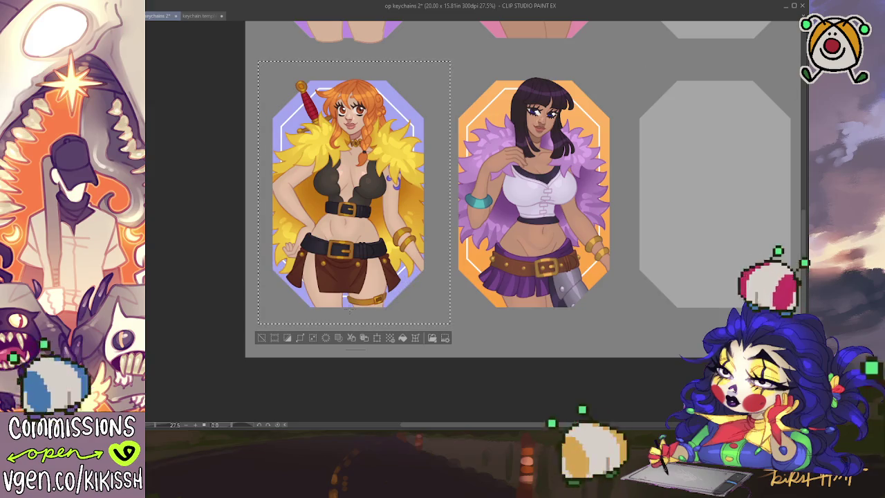
{"action": "key", "text": "ctrl+y"}
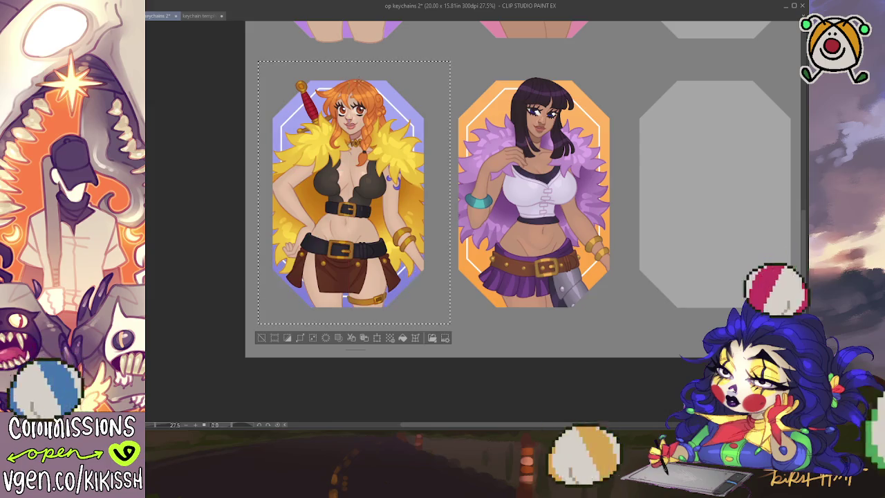
{"action": "key", "text": "ctrl+d"}
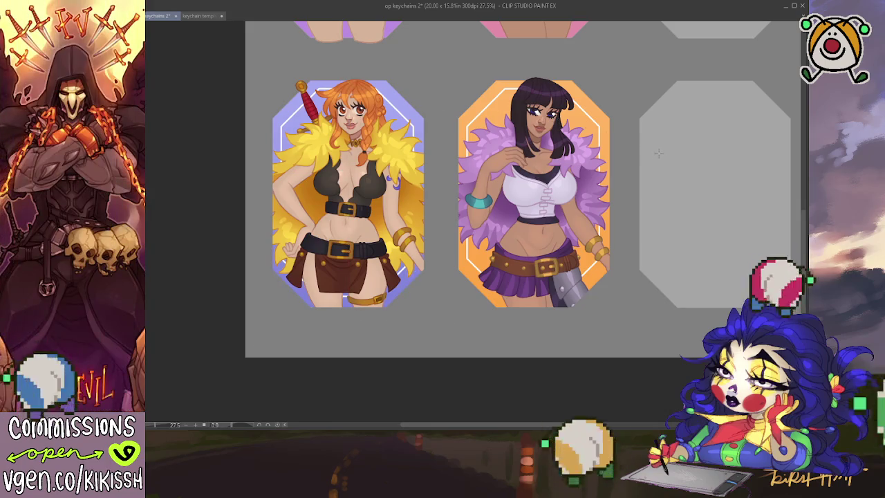
Nudge the sheet view slightly and select the whole canvas
{"action": "left_click_drag", "start_coordinate": [635, 173], "coordinate": [643, 175]}
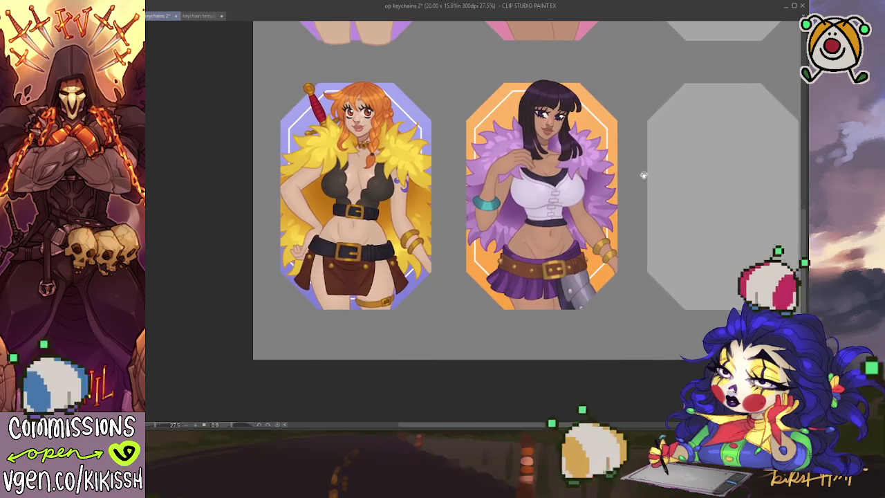
{"action": "left_click_drag", "start_coordinate": [630, 185], "coordinate": [632, 185]}
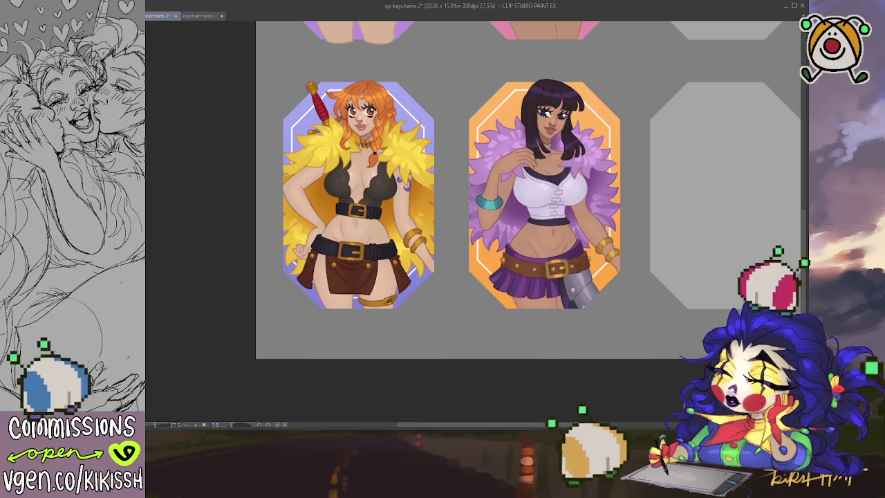
{"action": "key", "text": "ctrl+a"}
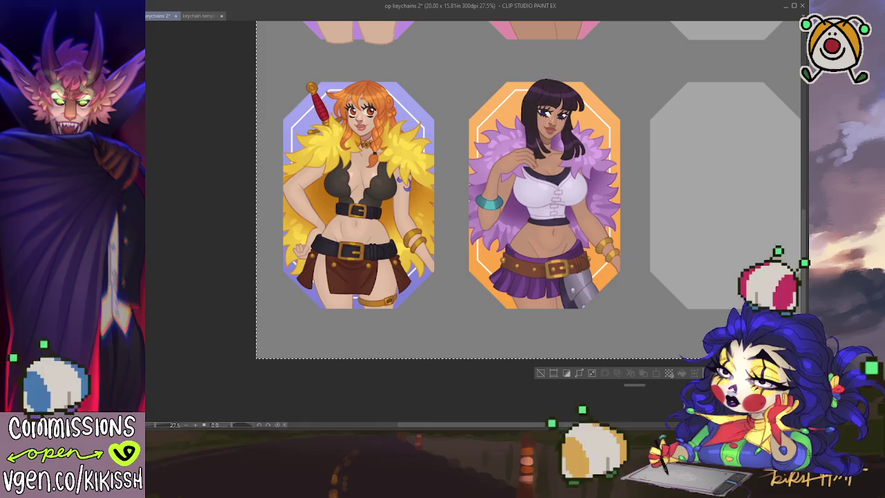
Undo twice to reveal the Ace and Yamato keychains, then marquee Ace and deselect
{"action": "key", "text": "ctrl+z"}
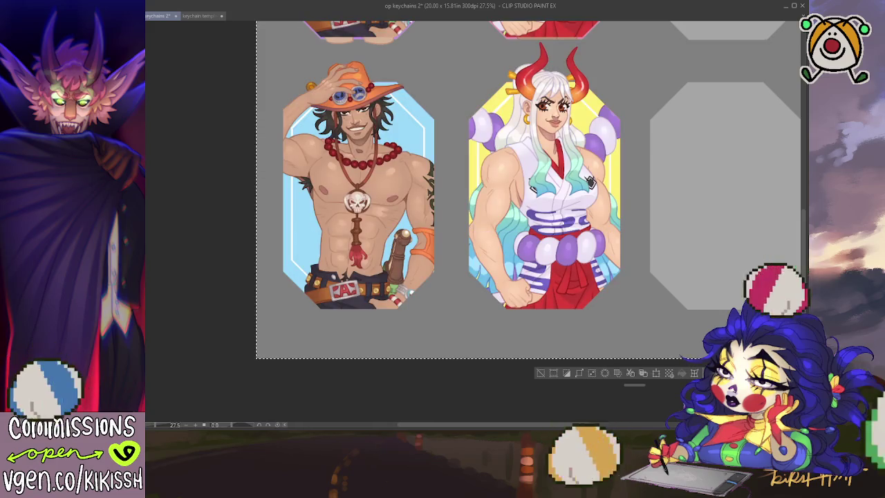
{"action": "key", "text": "ctrl+z"}
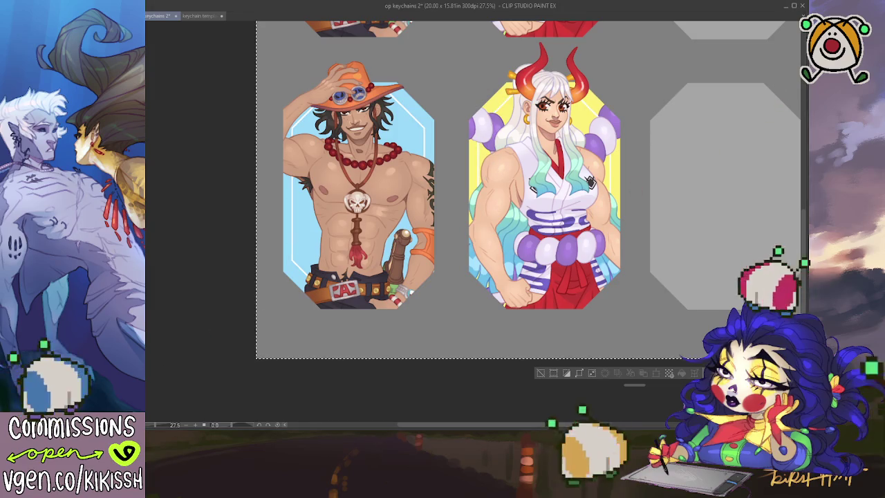
{"action": "left_click", "coordinate": [308, 248]}
{"action": "key", "text": "ctrl+d"}
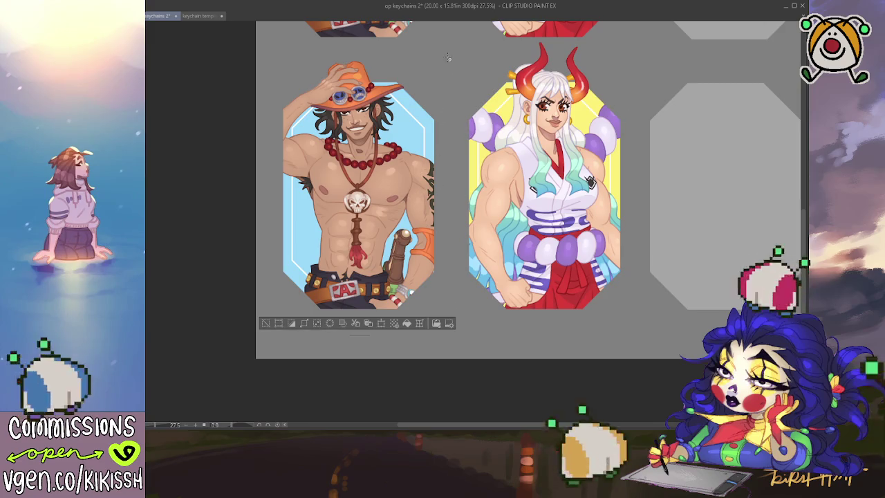
{"action": "left_click_drag", "start_coordinate": [448, 58], "coordinate": [278, 321]}
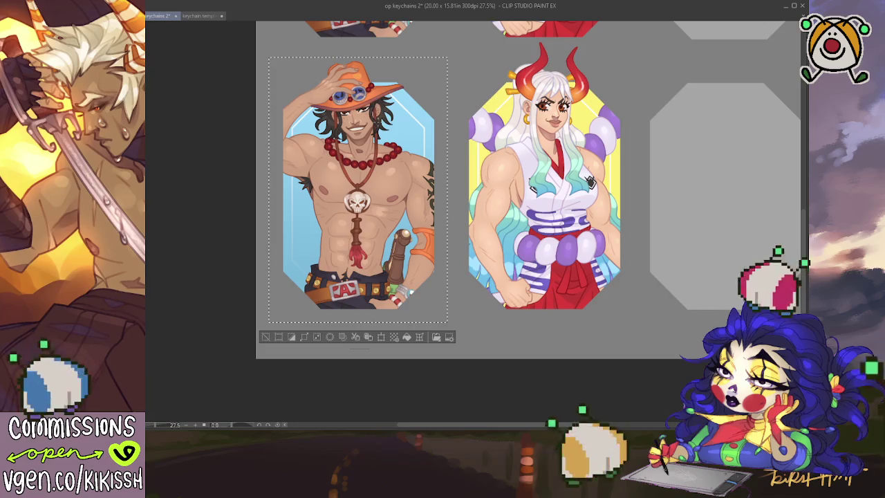
{"action": "key", "text": "ctrl+d"}
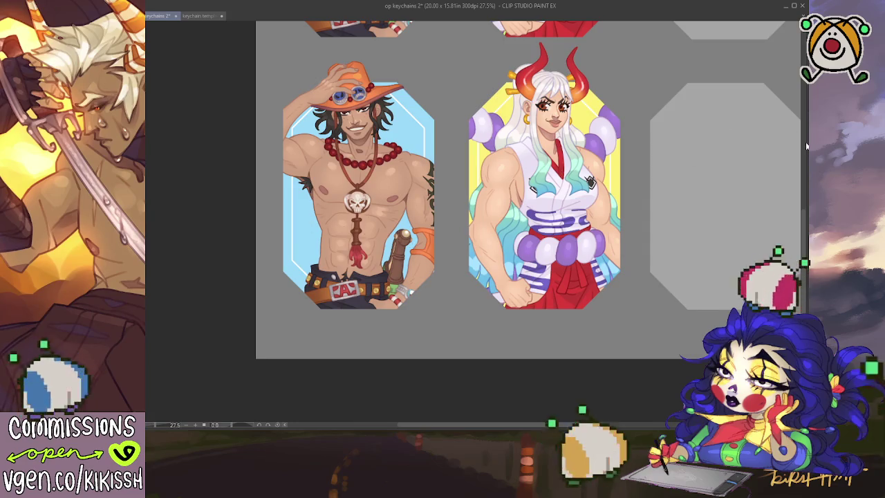
Hide Ace's white inner outline and zoom in to inspect Yamato's arm and striped torso
{"action": "scroll", "coordinate": [273, 260], "scroll_direction": "up", "scroll_amount": 5}
{"action": "scroll", "coordinate": [273, 259], "scroll_direction": "up", "scroll_amount": 1}
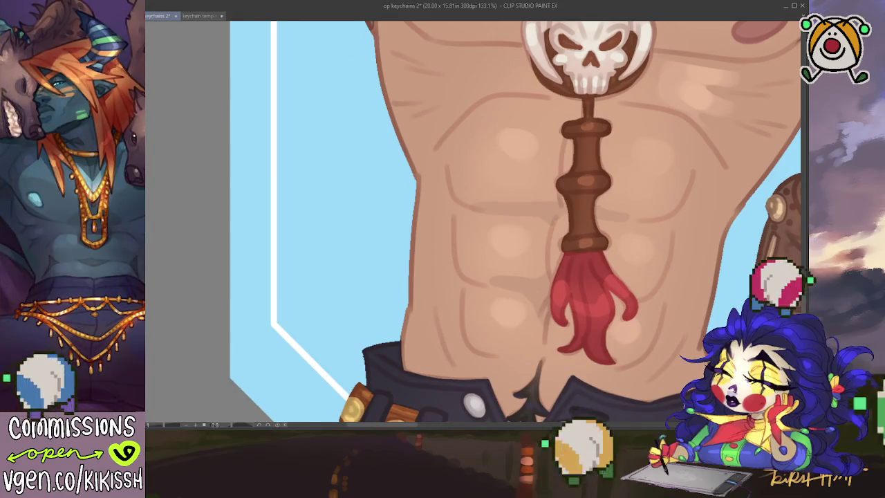
{"action": "left_click", "coordinate": [277, 230]}
{"action": "left_click_drag", "start_coordinate": [557, 247], "coordinate": [152, 235]}
{"action": "left_click_drag", "start_coordinate": [663, 208], "coordinate": [387, 137]}
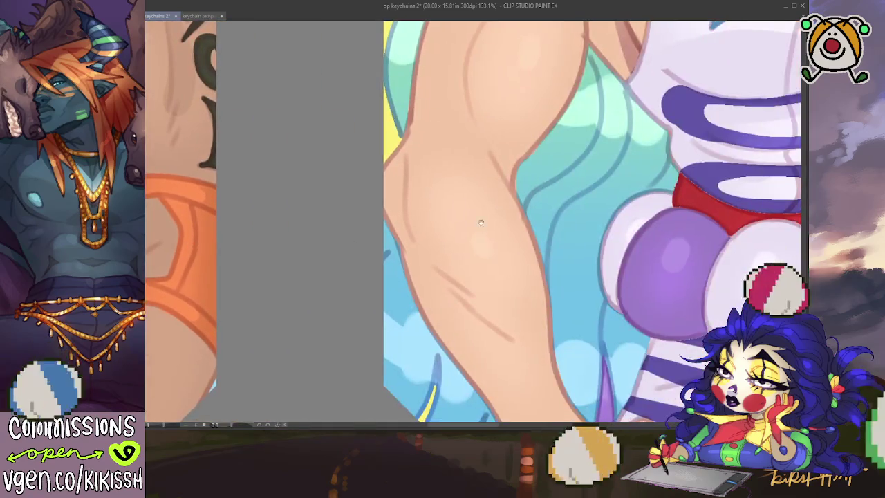
{"action": "left_click_drag", "start_coordinate": [574, 330], "coordinate": [571, 113]}
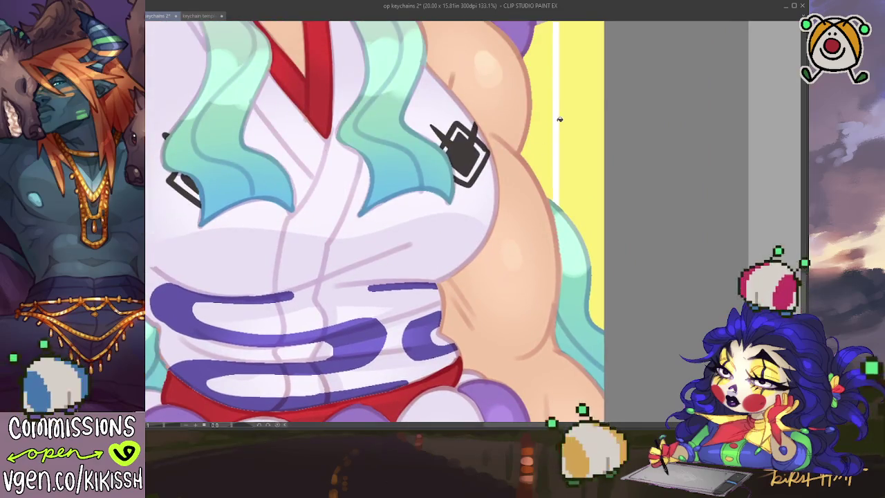
{"action": "scroll", "coordinate": [559, 119], "scroll_direction": "down", "scroll_amount": 5}
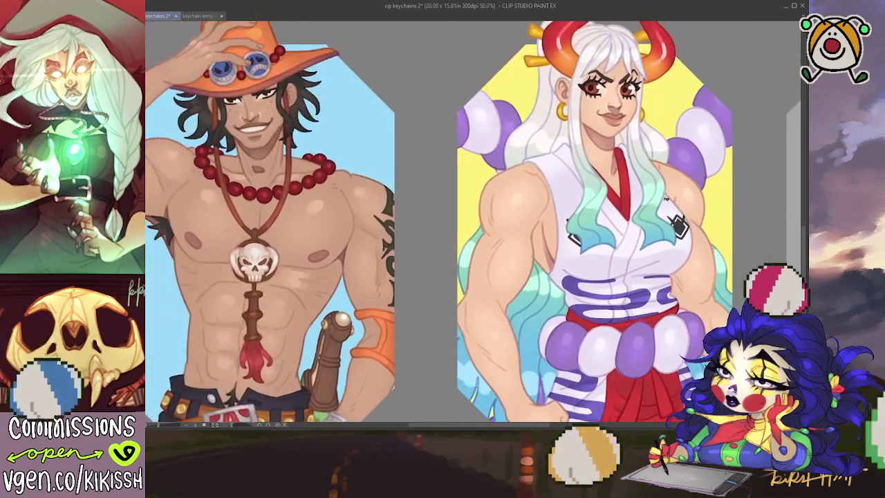
{"action": "scroll", "coordinate": [664, 199], "scroll_direction": "down", "scroll_amount": 1}
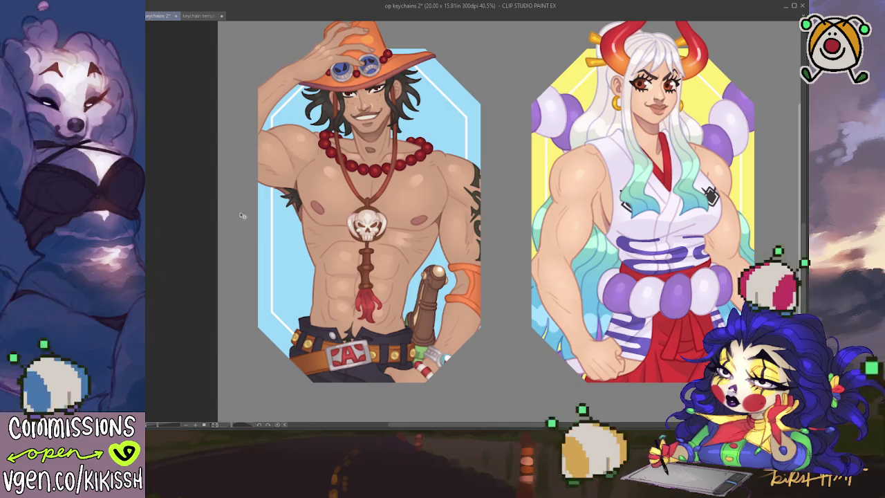
Fill Ace's selected background with a blue gradient darkening toward the bottom
{"action": "left_click_drag", "start_coordinate": [504, 33], "coordinate": [230, 398]}
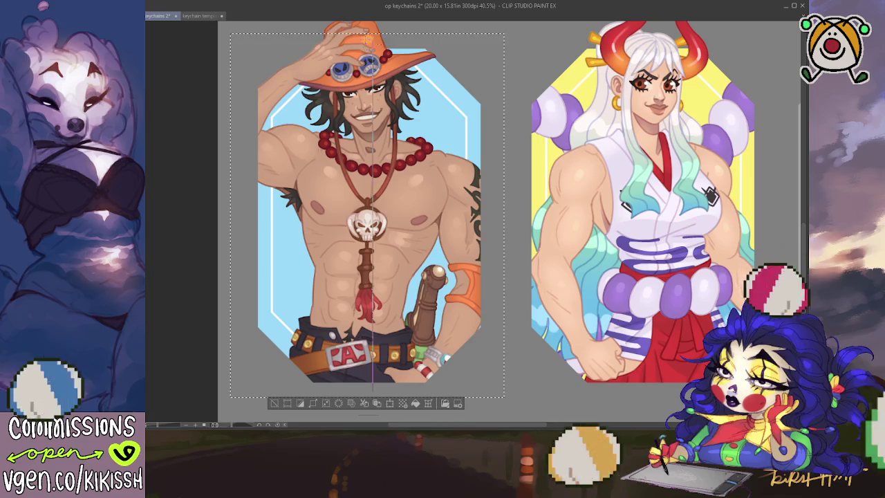
{"action": "key", "text": "ctrl+d"}
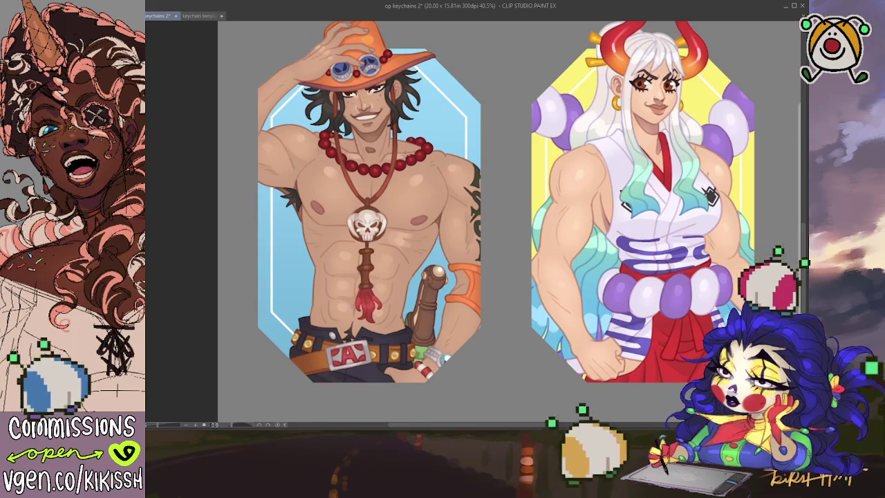
{"action": "key", "text": "ctrl+z"}
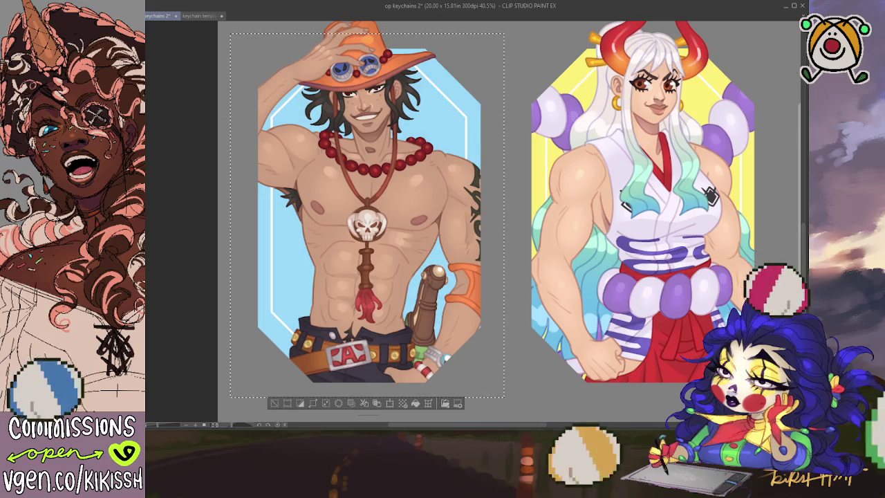
{"action": "left_click_drag", "start_coordinate": [371, 357], "coordinate": [372, 148]}
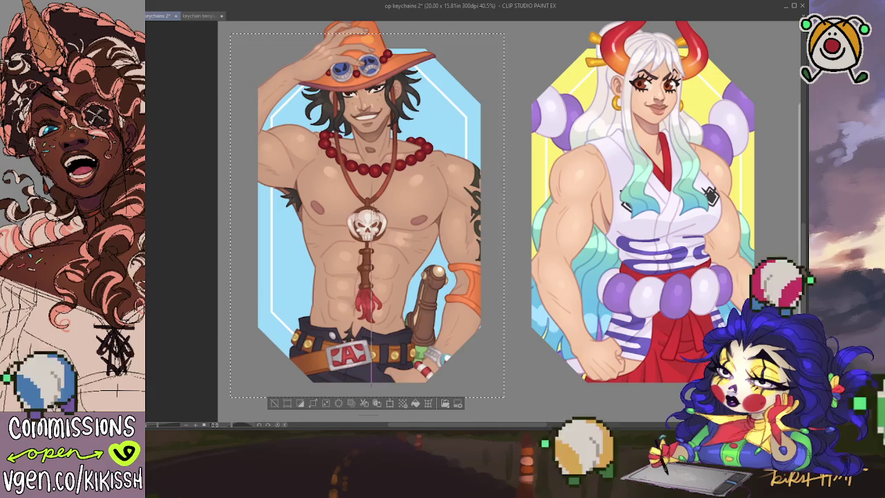
{"action": "key", "text": "ctrl+d"}
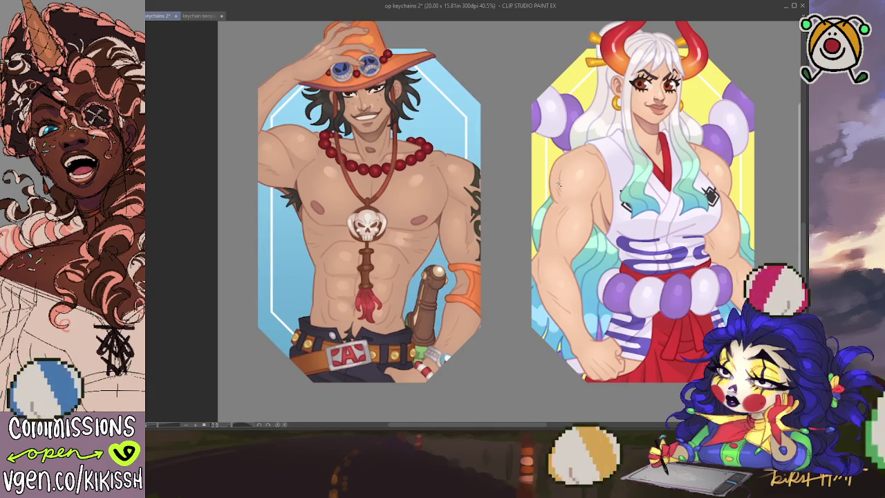
Lay a vertical gradient across Yamato's background, then deselect and zoom out
{"action": "left_click", "coordinate": [611, 222]}
{"action": "scroll", "coordinate": [611, 225], "scroll_direction": "right", "scroll_amount": 3}
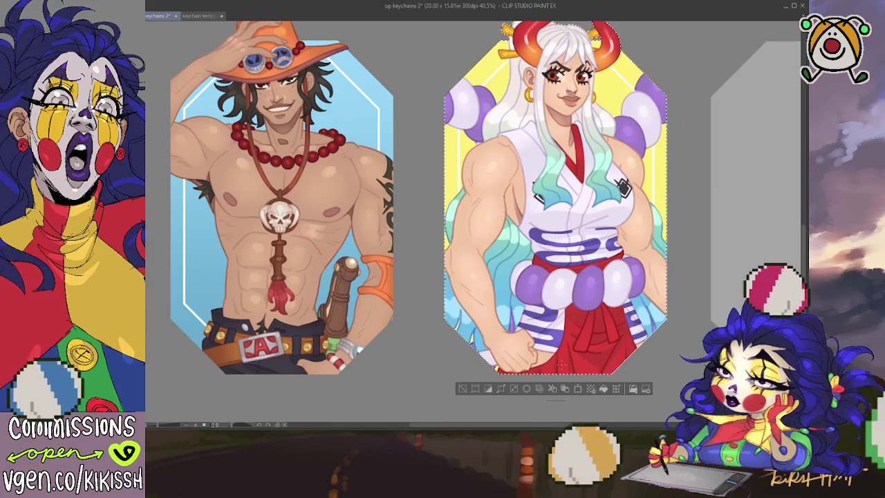
{"action": "left_click_drag", "start_coordinate": [557, 372], "coordinate": [554, 41]}
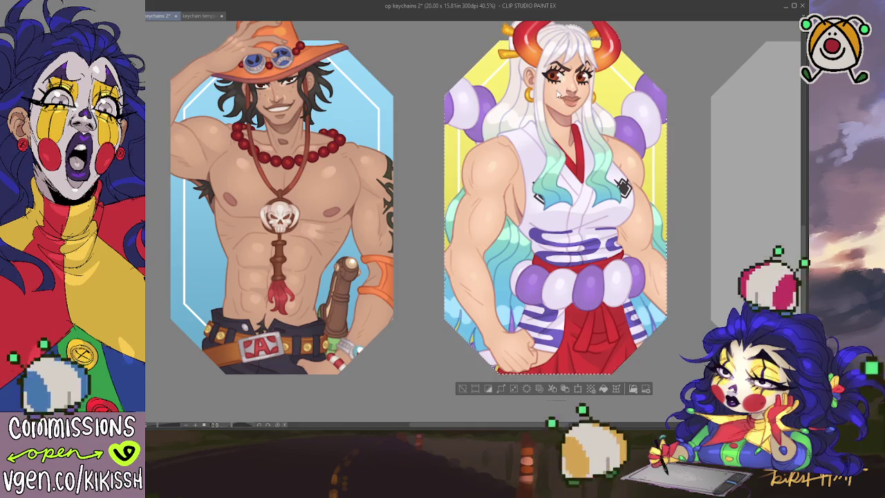
{"action": "key", "text": "ctrl+d"}
{"action": "scroll", "coordinate": [523, 147], "scroll_direction": "down", "scroll_amount": 1}
{"action": "scroll", "coordinate": [524, 147], "scroll_direction": "down", "scroll_amount": 1}
{"action": "left_click_drag", "start_coordinate": [524, 147], "coordinate": [575, 195]}
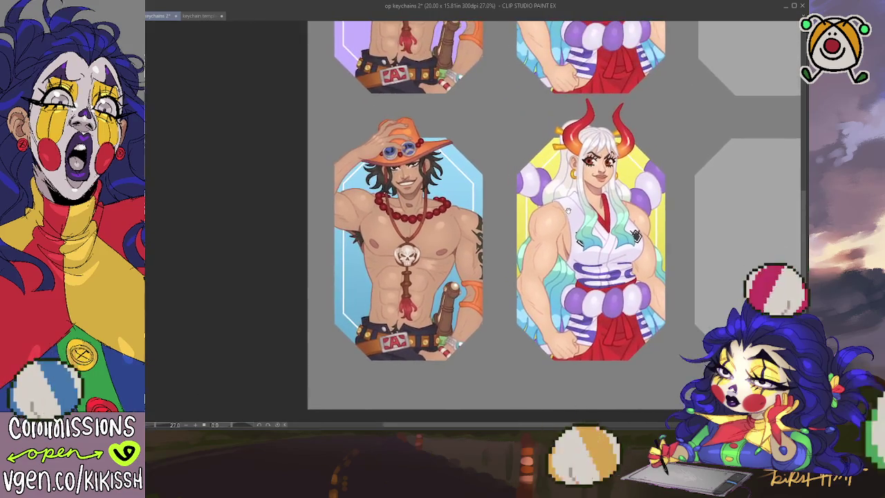
{"action": "scroll", "coordinate": [575, 195], "scroll_direction": "up", "scroll_amount": 3}
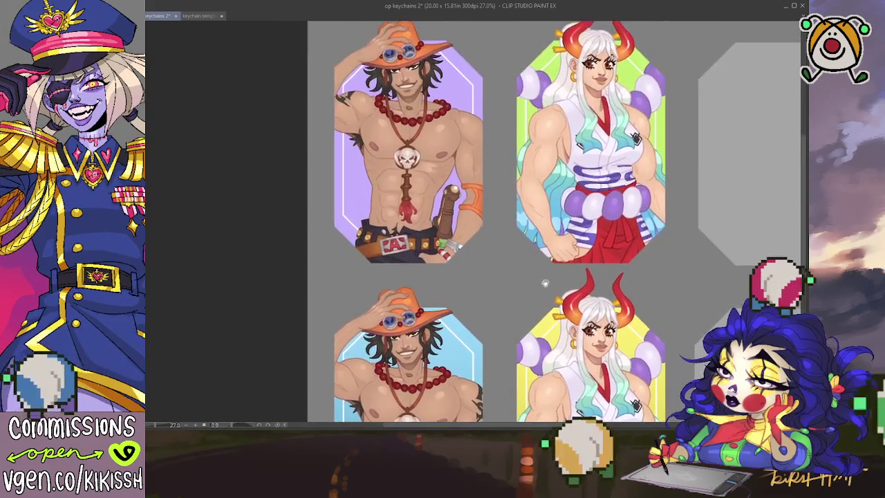
{"action": "scroll", "coordinate": [468, 163], "scroll_direction": "up", "scroll_amount": 1}
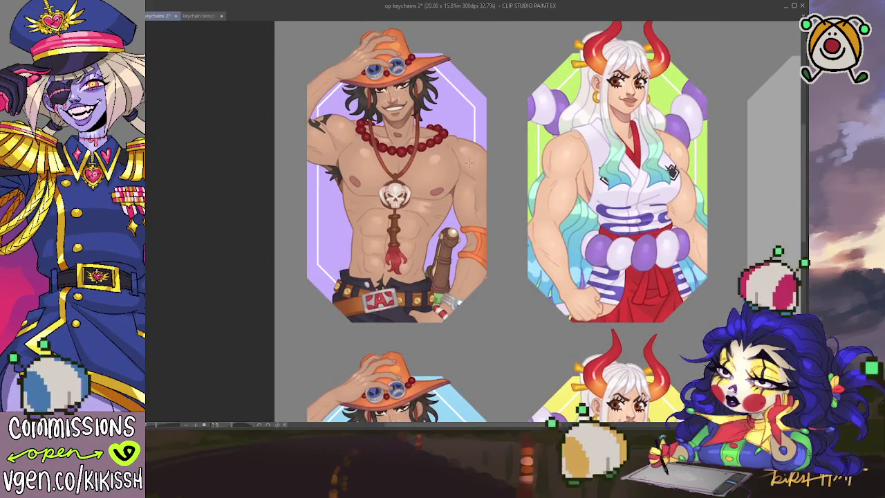
{"action": "mouse_move", "coordinate": [503, 336]}
{"action": "left_mouse_down"}
{"action": "mouse_move", "coordinate": [464, 266]}
{"action": "mouse_move", "coordinate": [310, 83]}
{"action": "mouse_move", "coordinate": [287, 29]}
{"action": "left_mouse_up"}
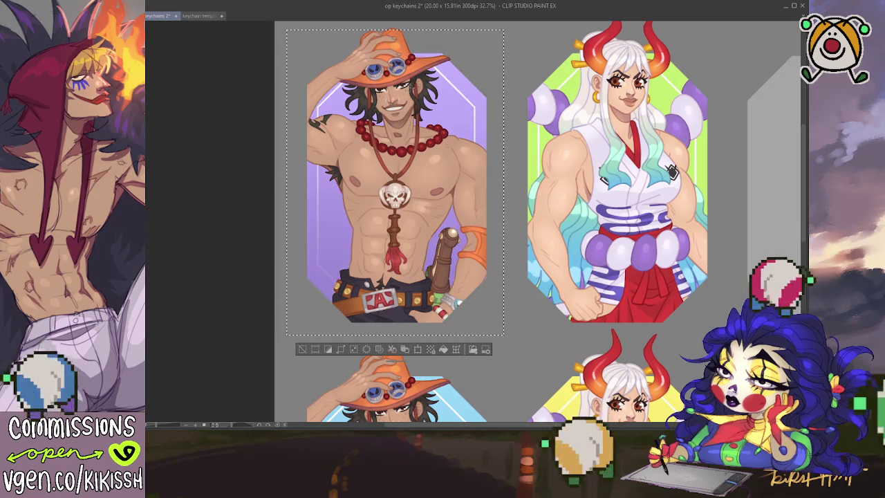
{"action": "key", "text": "ctrl+d"}
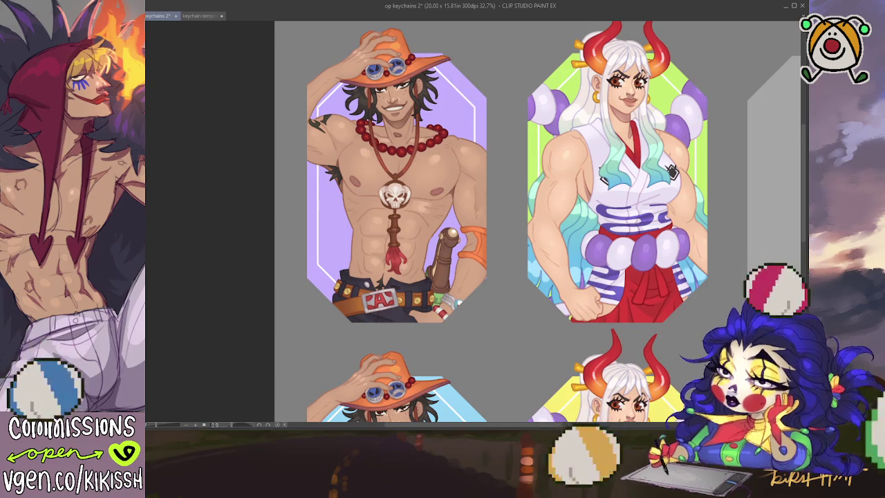
{"action": "key", "text": "ctrl+z"}
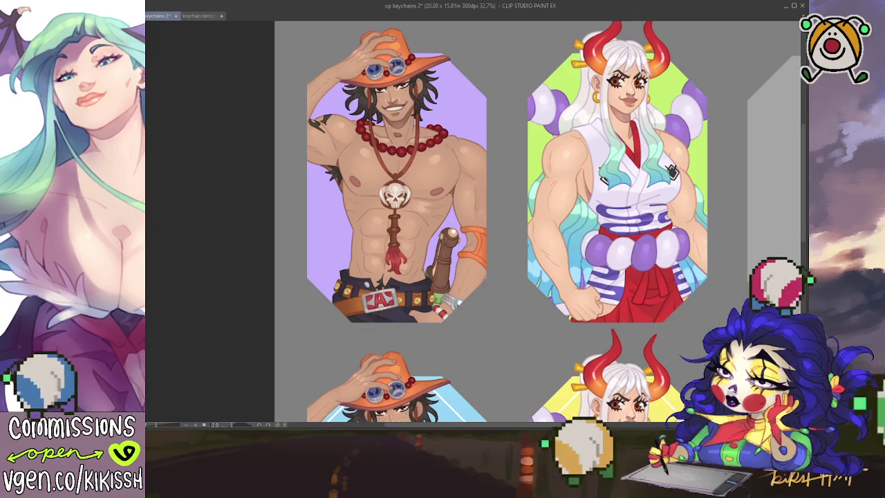
{"action": "left_click_drag", "start_coordinate": [490, 38], "coordinate": [289, 341]}
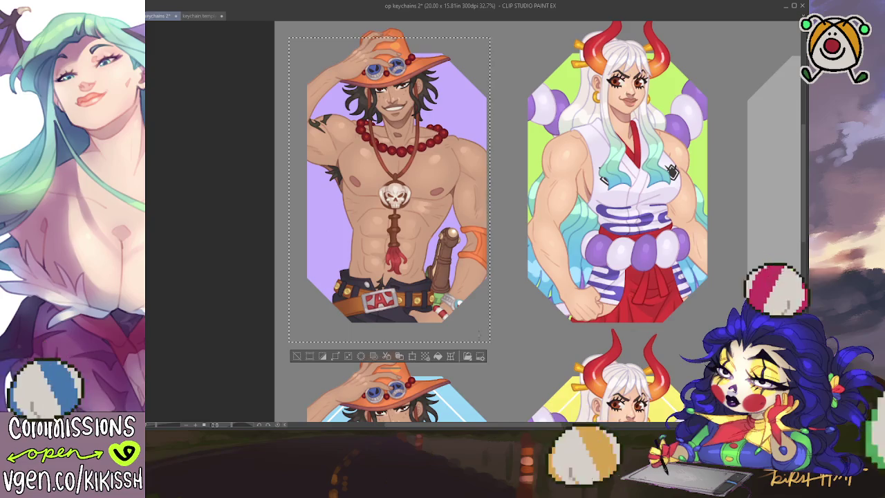
{"action": "left_click_drag", "start_coordinate": [392, 59], "coordinate": [392, 325]}
{"action": "key", "text": "ctrl+z"}
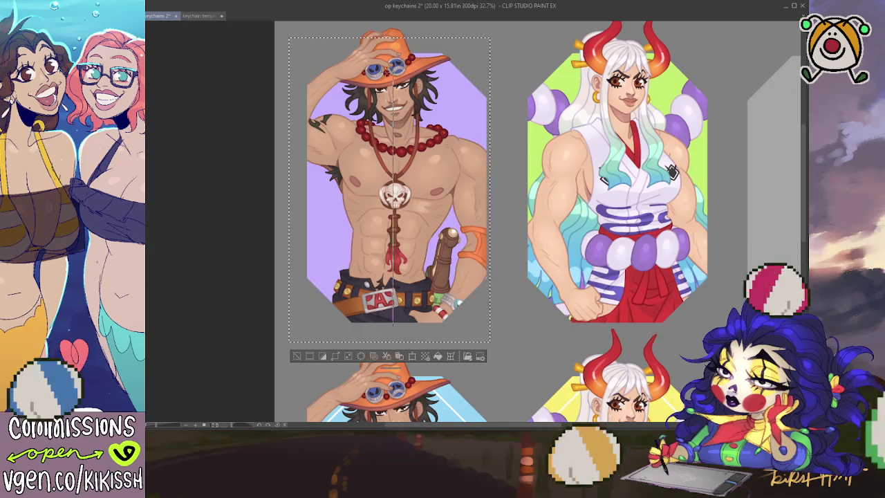
{"action": "key", "text": "ctrl+y"}
{"action": "key", "text": "ctrl+d"}
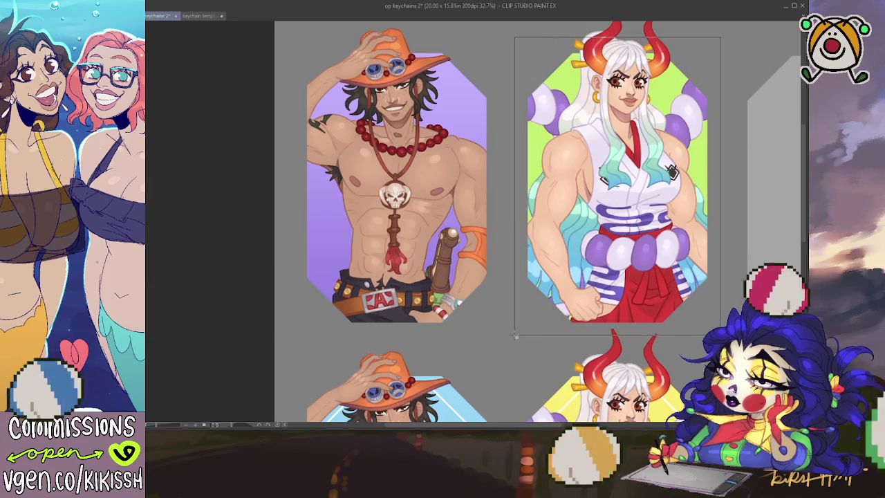
{"action": "left_click_drag", "start_coordinate": [683, 100], "coordinate": [513, 335]}
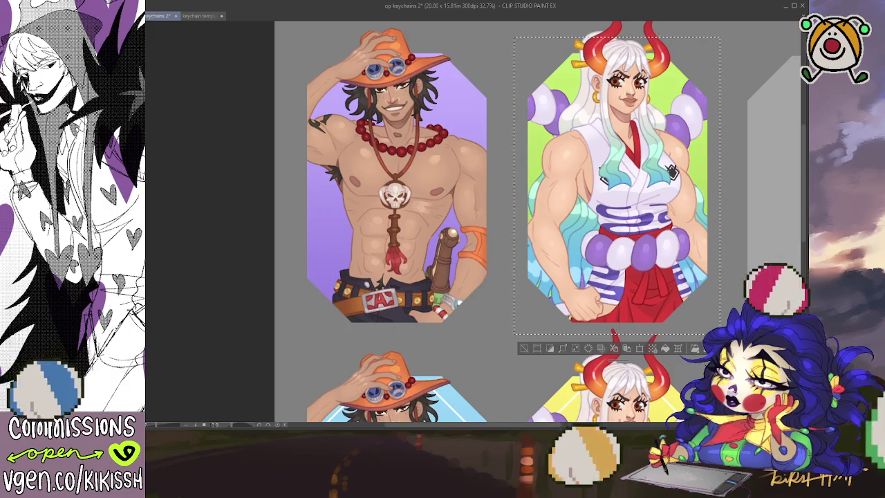
{"action": "key", "text": "ctrl+d"}
{"action": "scroll", "coordinate": [625, 169], "scroll_direction": "down", "scroll_amount": 5}
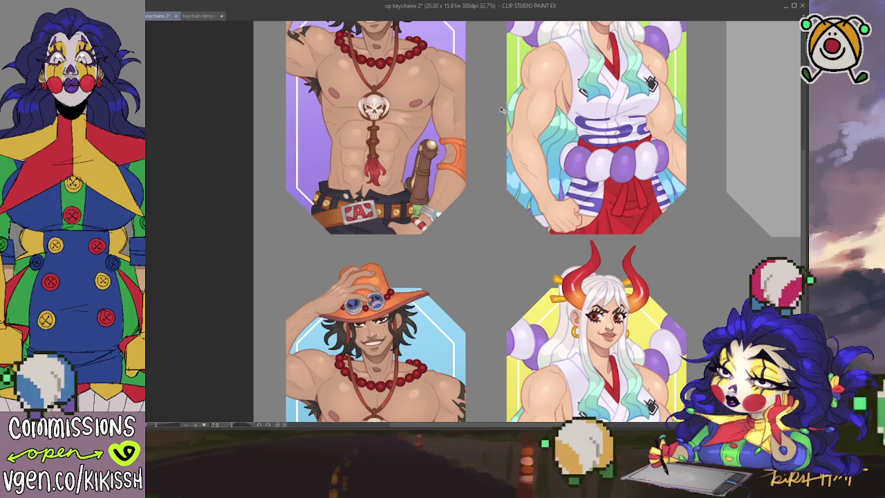
Zoom out and pan around the sheet's lower rows, then switch to the keychain template document
{"action": "scroll", "coordinate": [499, 108], "scroll_direction": "up", "scroll_amount": 3}
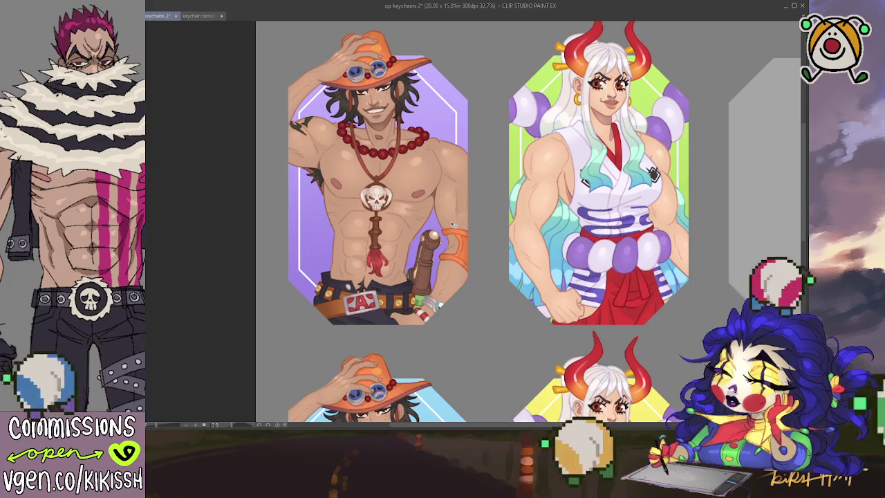
{"action": "scroll", "coordinate": [451, 224], "scroll_direction": "down", "scroll_amount": 2}
{"action": "scroll", "coordinate": [535, 169], "scroll_direction": "down", "scroll_amount": 2}
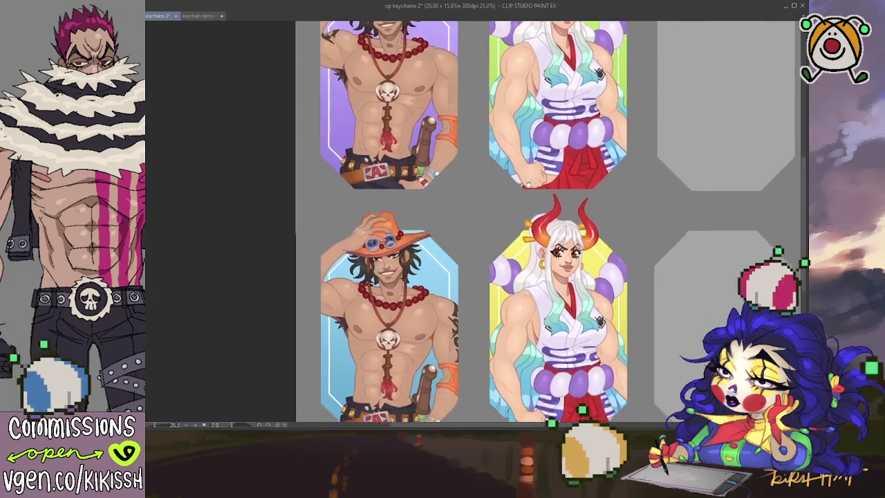
{"action": "left_click_drag", "start_coordinate": [513, 175], "coordinate": [527, 250]}
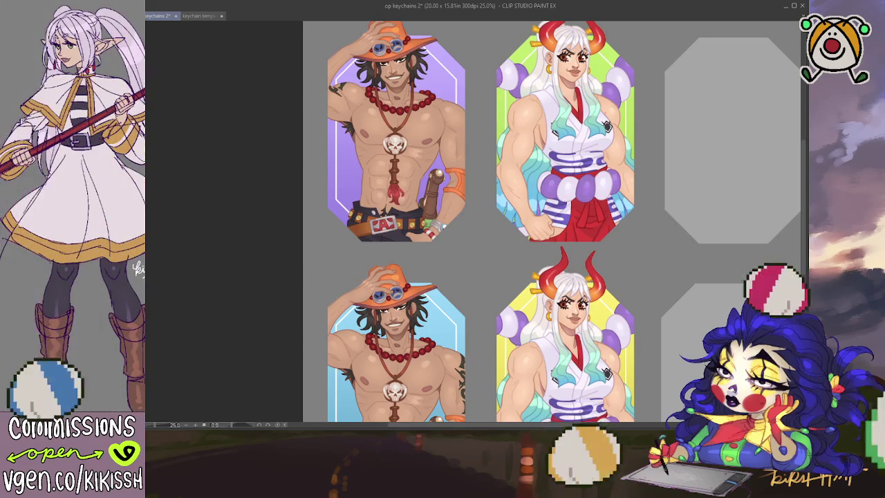
{"action": "left_click_drag", "start_coordinate": [553, 249], "coordinate": [559, 191]}
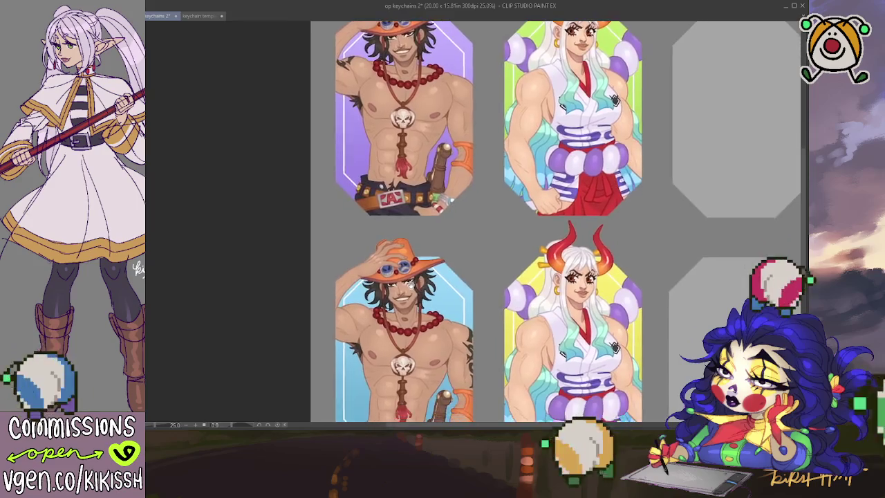
{"action": "scroll", "coordinate": [429, 277], "scroll_direction": "down", "scroll_amount": 2}
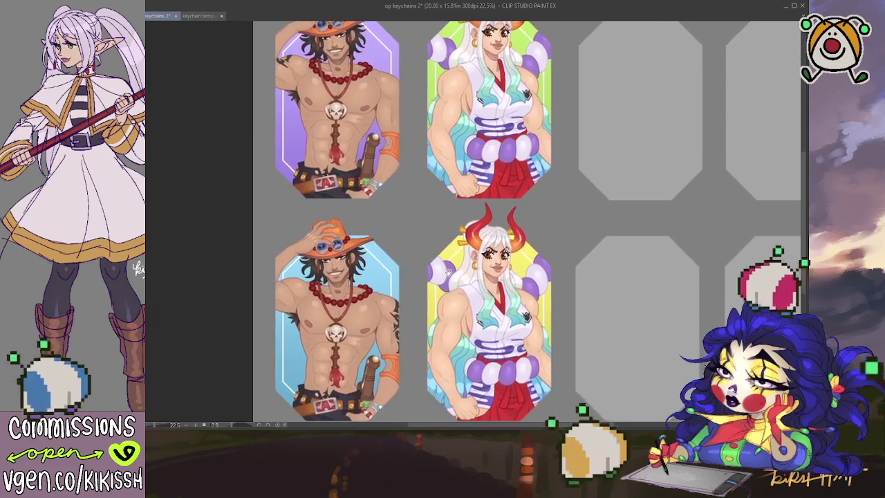
{"action": "left_click_drag", "start_coordinate": [449, 294], "coordinate": [454, 299]}
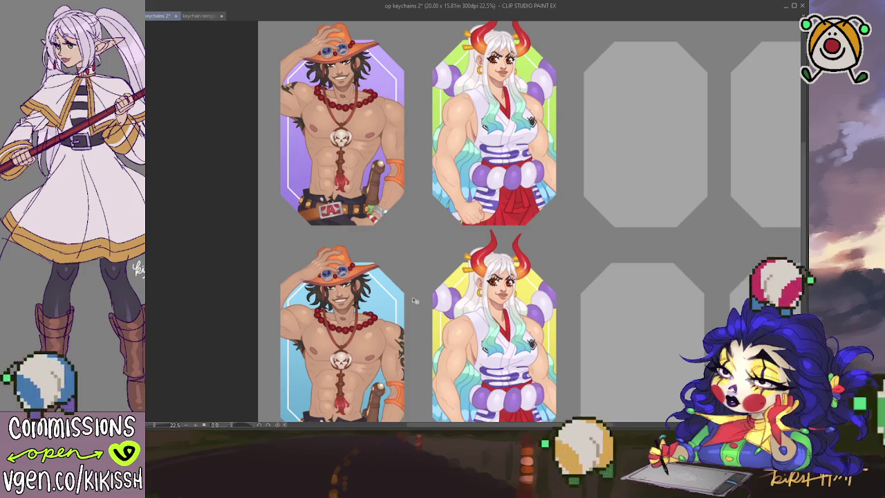
{"action": "left_click_drag", "start_coordinate": [414, 301], "coordinate": [401, 245]}
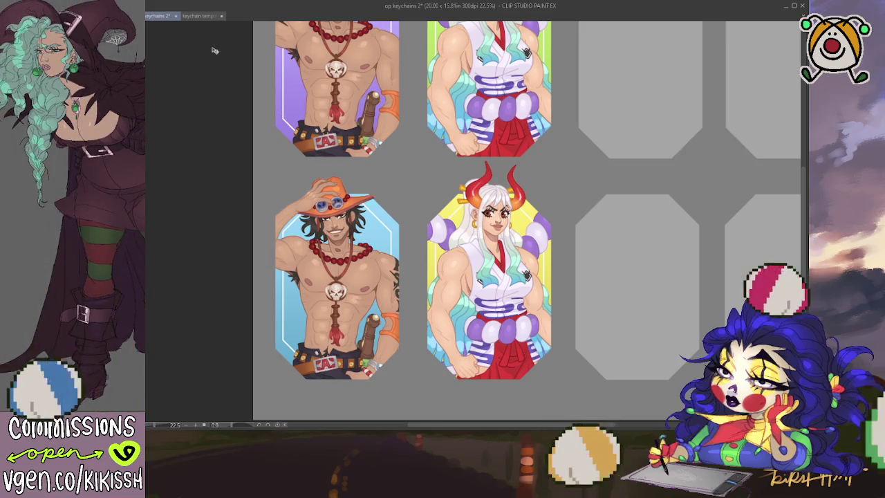
{"action": "left_click", "coordinate": [204, 18]}
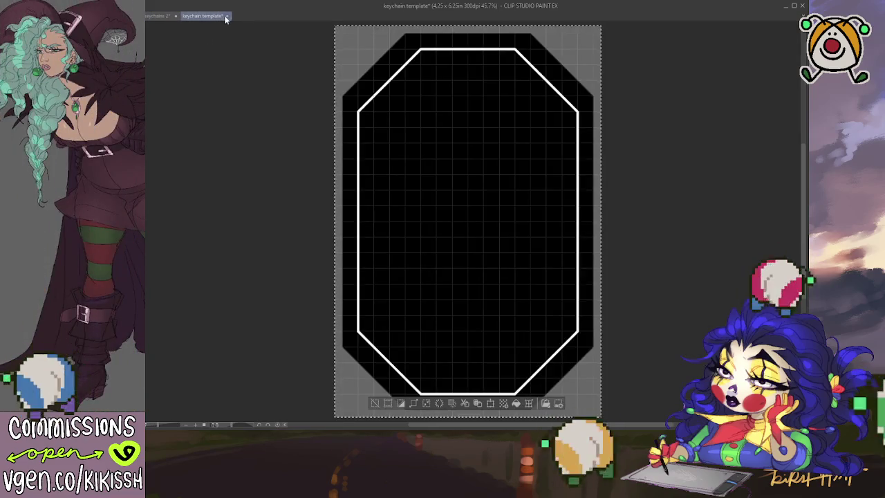
Save 'op keychains 2' and swap the Ace and Yamato designs for the orange- and dark-haired ones
{"action": "left_click", "coordinate": [155, 16]}
{"action": "left_click_drag", "start_coordinate": [282, 143], "coordinate": [311, 192]}
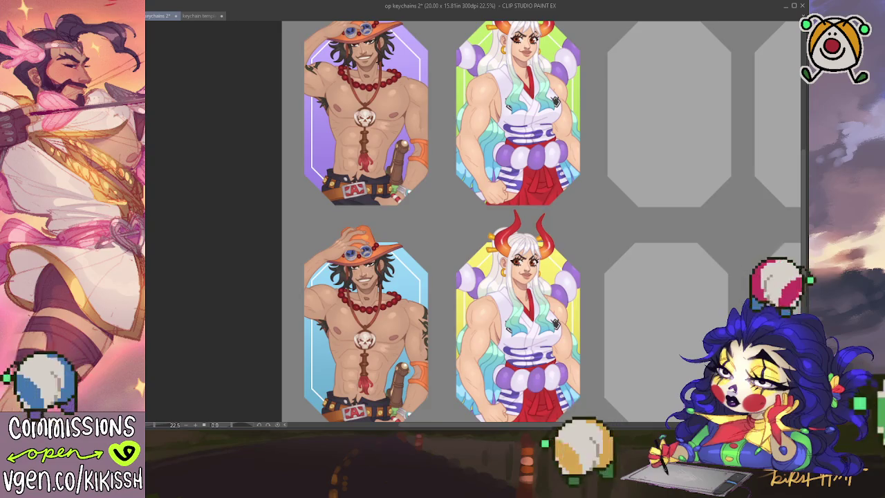
{"action": "key", "text": "ctrl+s"}
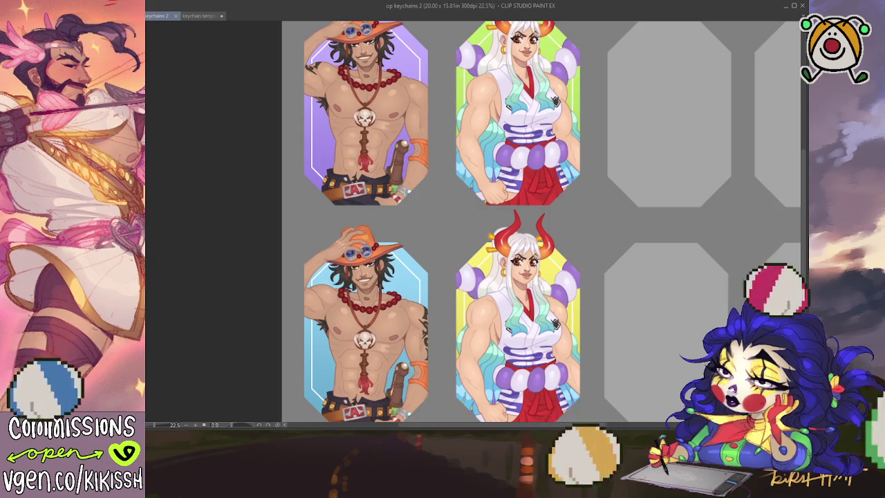
{"action": "key", "text": "Delete"}
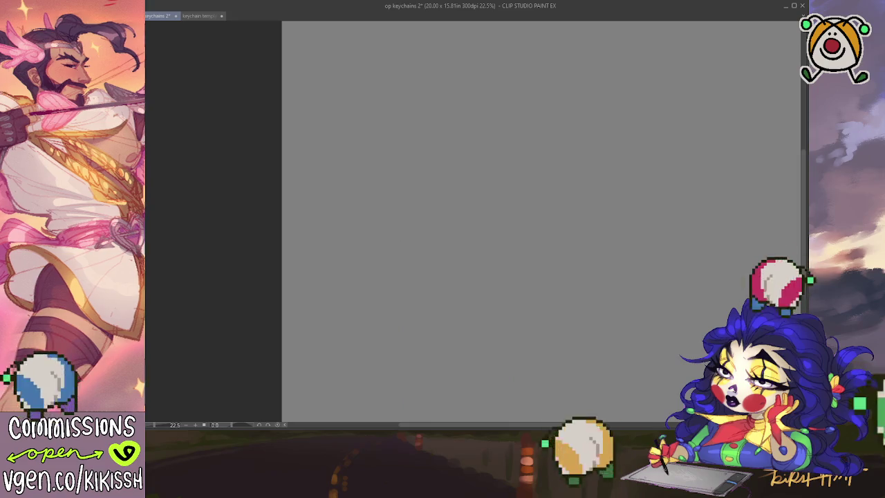
{"action": "key", "text": "ctrl+z"}
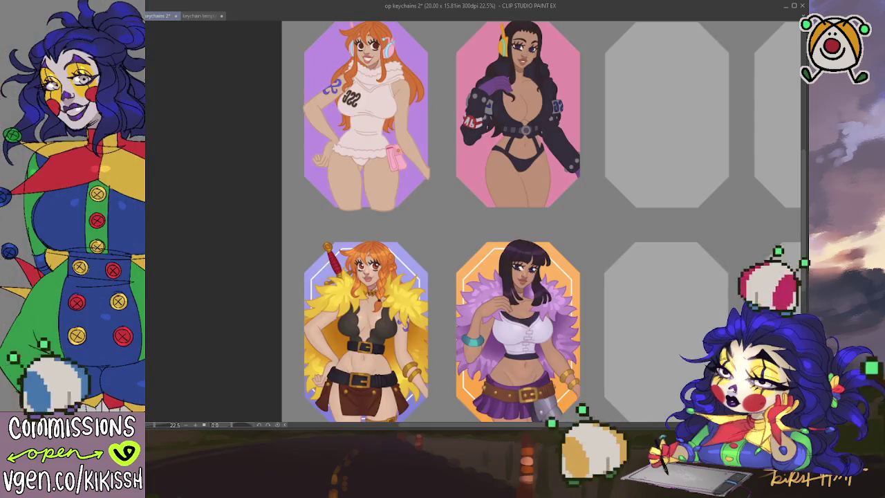
Zoom and pan to frame the two lower keychain designs
{"action": "scroll", "coordinate": [258, 302], "scroll_direction": "down", "scroll_amount": 1}
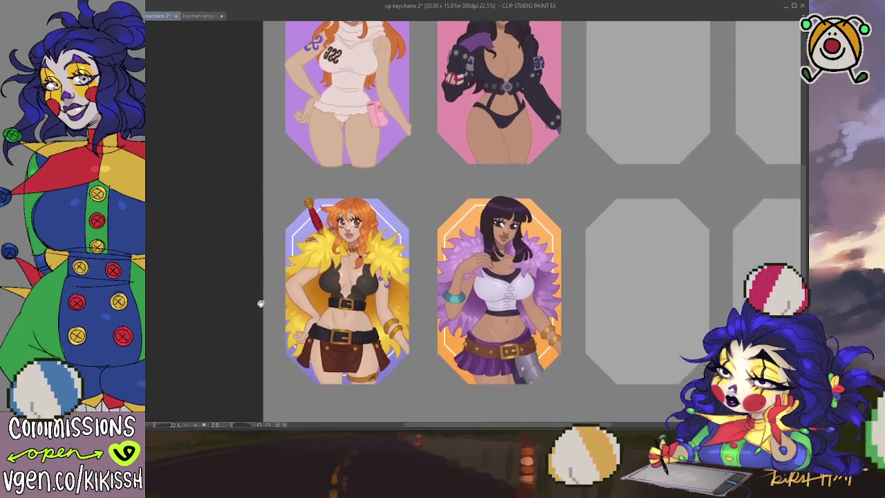
{"action": "scroll", "coordinate": [327, 237], "scroll_direction": "up", "scroll_amount": 1}
{"action": "scroll", "coordinate": [328, 237], "scroll_direction": "up", "scroll_amount": 1}
{"action": "scroll", "coordinate": [353, 229], "scroll_direction": "down", "scroll_amount": 1}
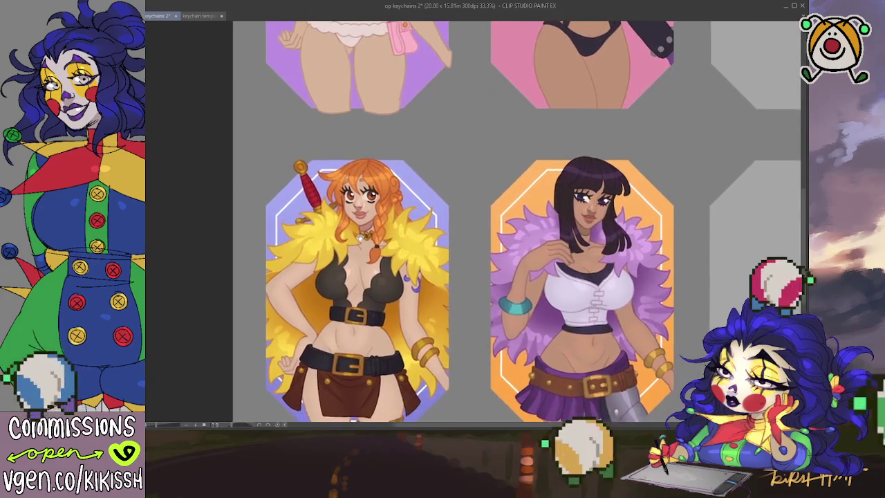
{"action": "left_click_drag", "start_coordinate": [359, 225], "coordinate": [355, 216]}
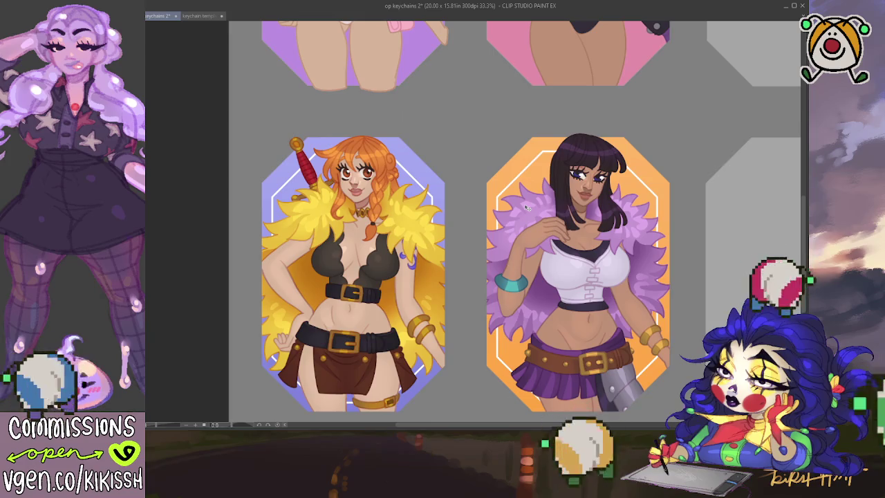
Nudge the white border layer left, back right, and two steps down to re-centre it
{"action": "key", "text": "Left"}
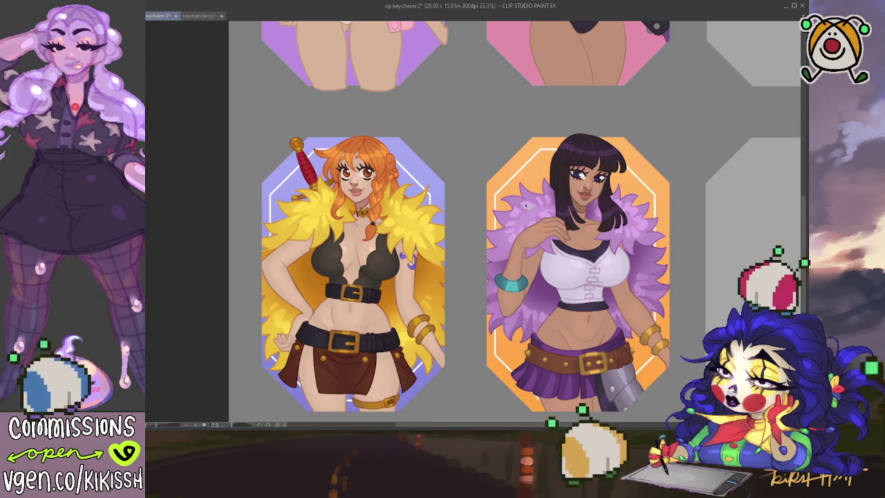
{"action": "key", "text": "Right"}
{"action": "key", "text": "Right"}
{"action": "key", "text": "Right"}
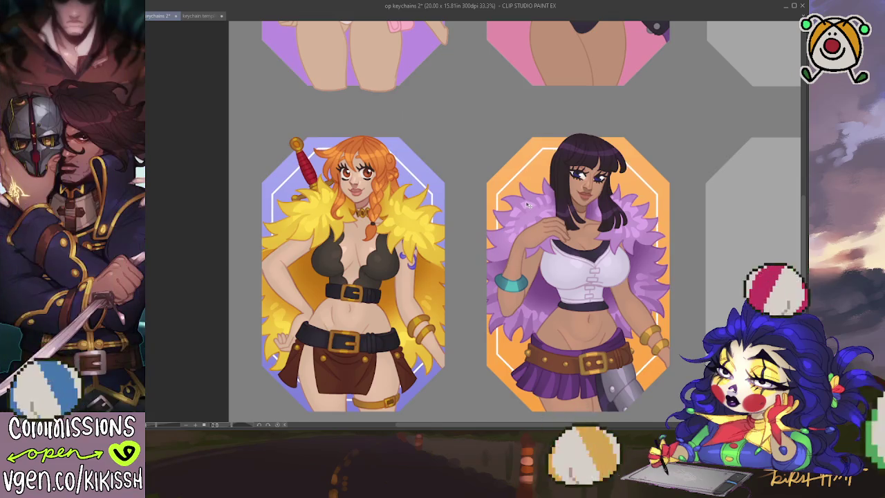
{"action": "key", "text": "Down"}
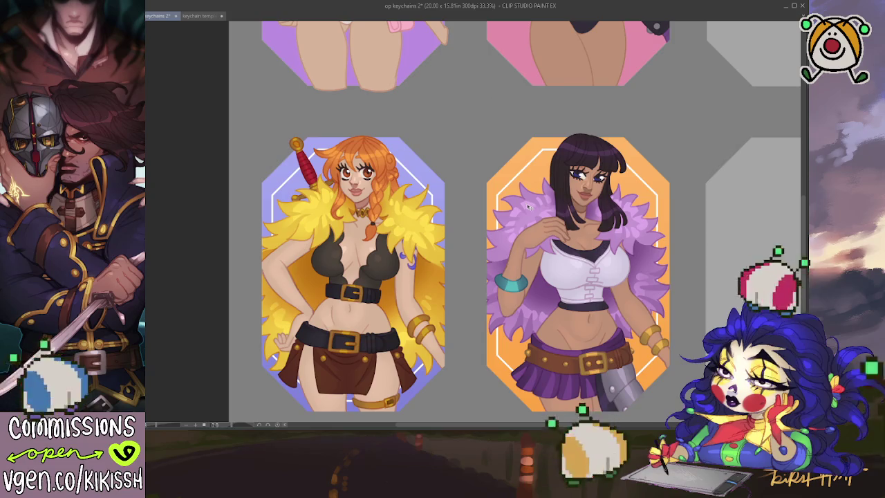
{"action": "key", "text": "Down"}
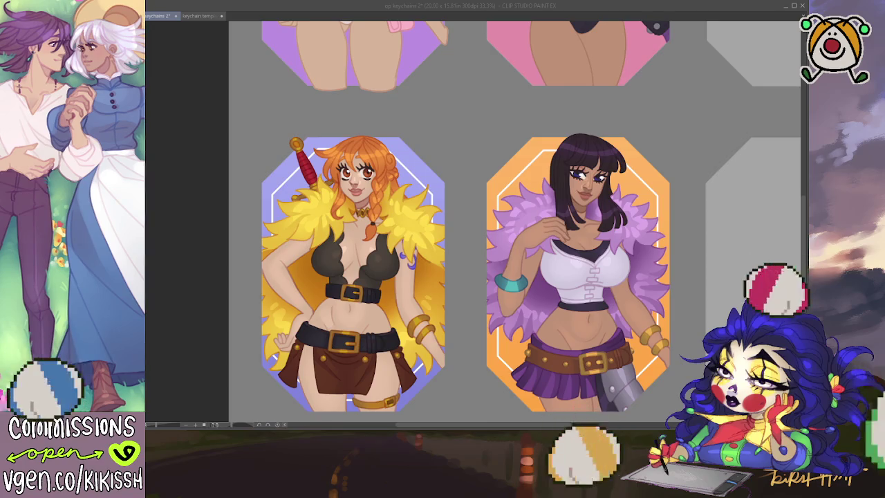
{"action": "scroll", "coordinate": [625, 339], "scroll_direction": "down", "scroll_amount": 1}
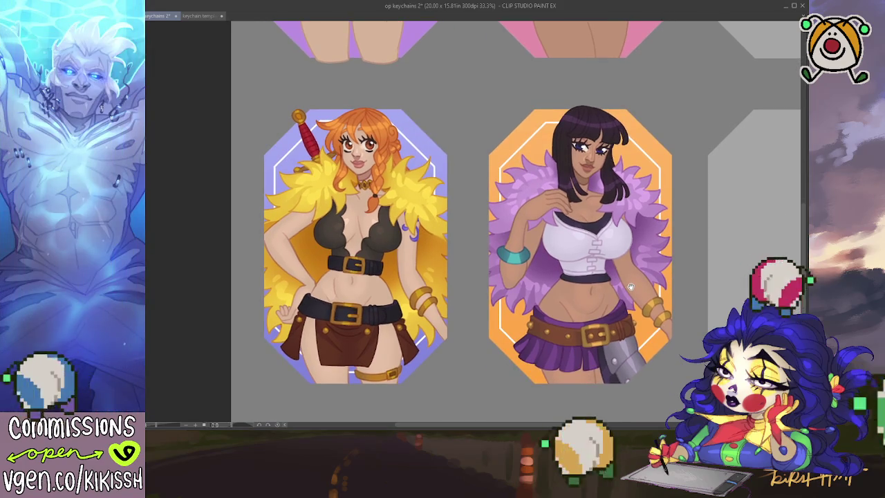